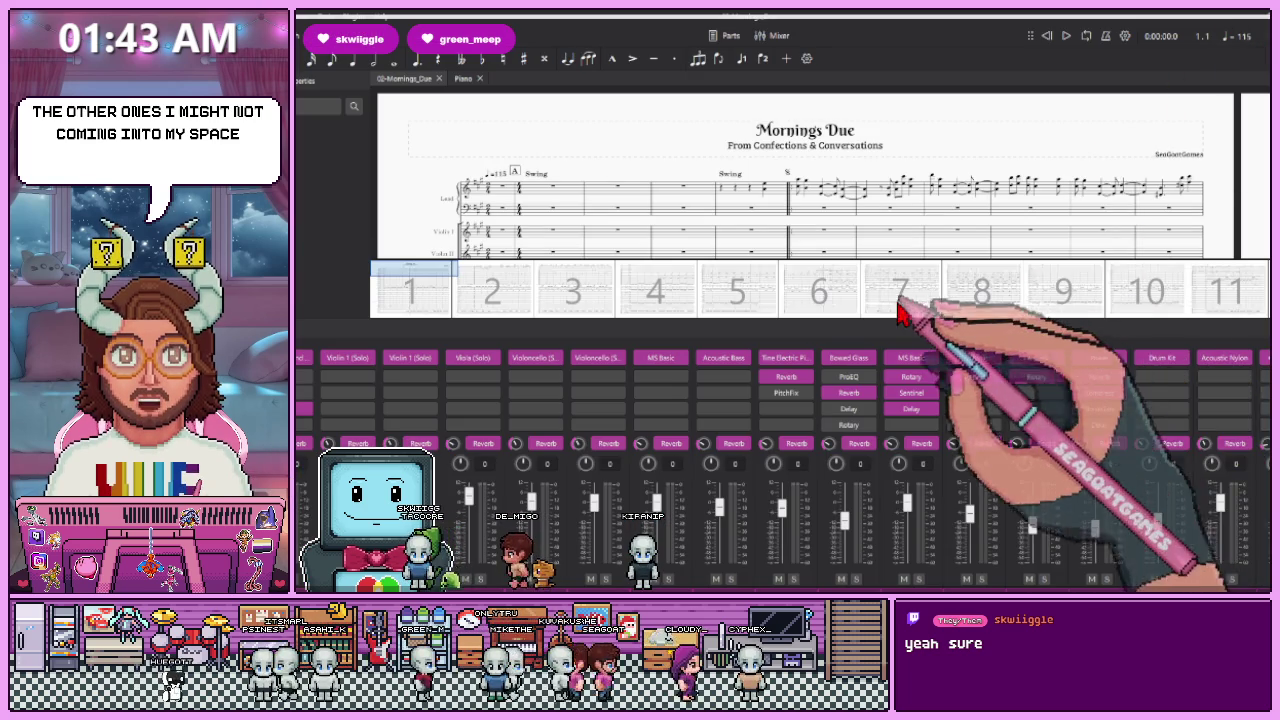
Drag the mixer splitter down so the Mornings Due score fills more of the window
{"action": "left_click_drag", "start_coordinate": [897, 320], "coordinate": [897, 542]}
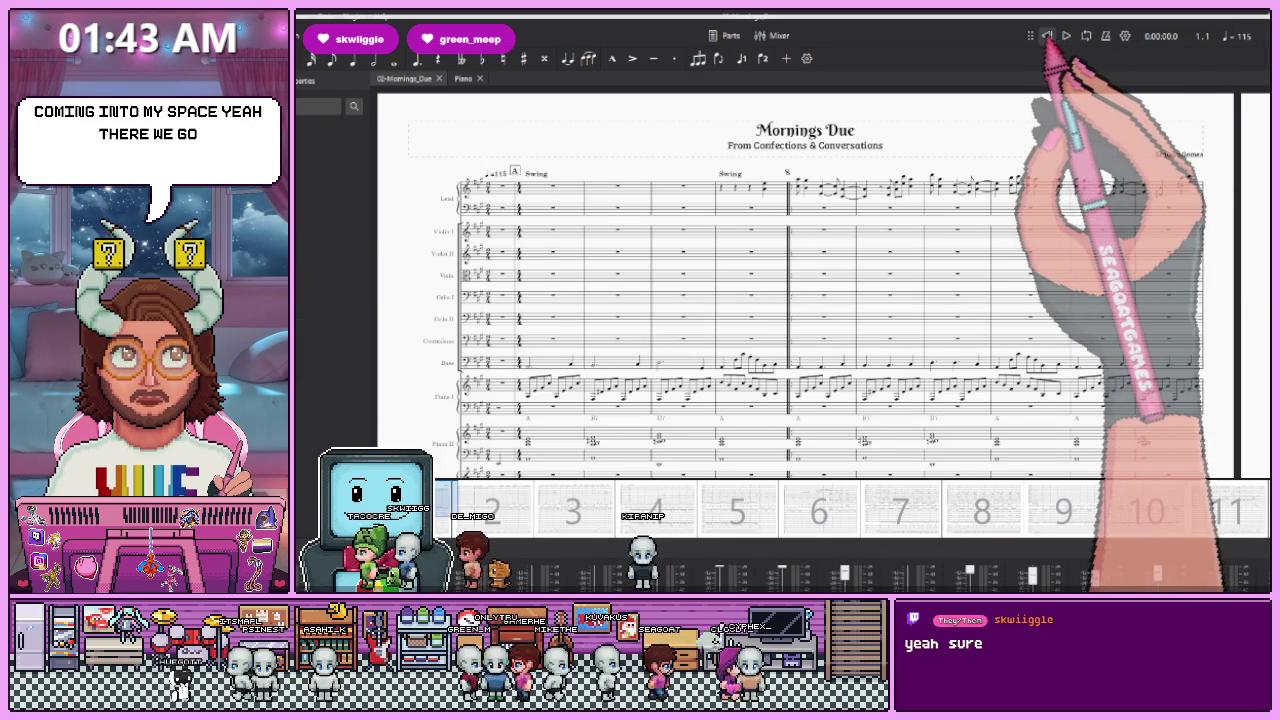
Play Mornings Due from the opening and scroll through the score as it plays
{"action": "left_click", "coordinate": [1066, 36]}
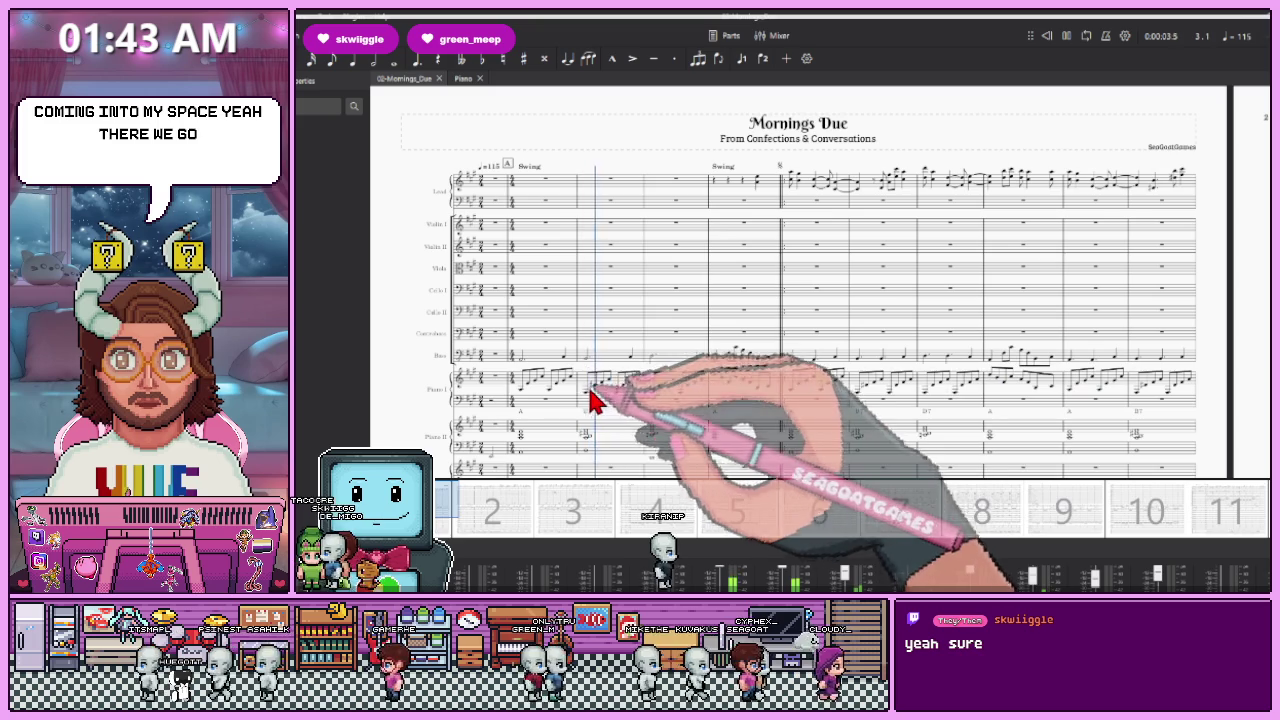
{"action": "scroll", "coordinate": [655, 408], "scroll_direction": "up", "scroll_amount": 1, "text": "ctrl"}
{"action": "scroll", "coordinate": [657, 406], "scroll_direction": "up", "scroll_amount": 1, "text": "ctrl"}
{"action": "scroll", "coordinate": [680, 370], "scroll_direction": "up", "scroll_amount": 1, "text": "ctrl"}
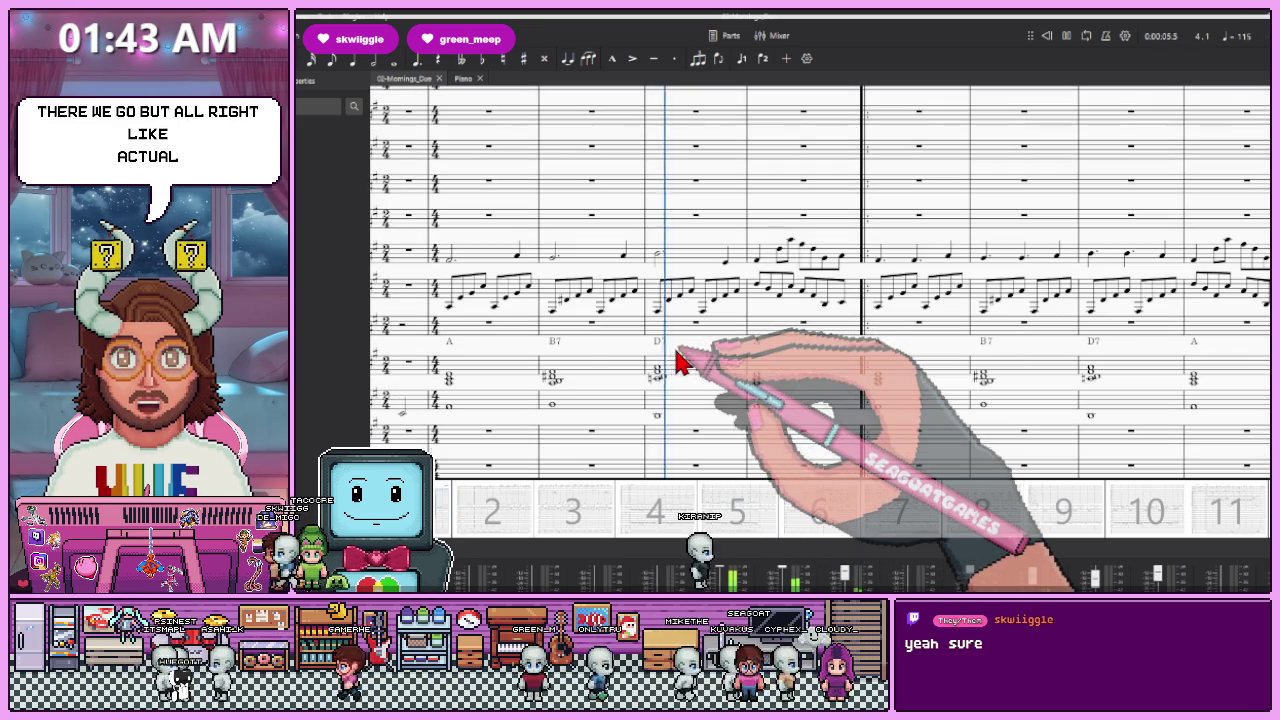
{"action": "scroll", "coordinate": [677, 352], "scroll_direction": "up", "scroll_amount": 1}
{"action": "scroll", "coordinate": [677, 352], "scroll_direction": "up", "scroll_amount": 1}
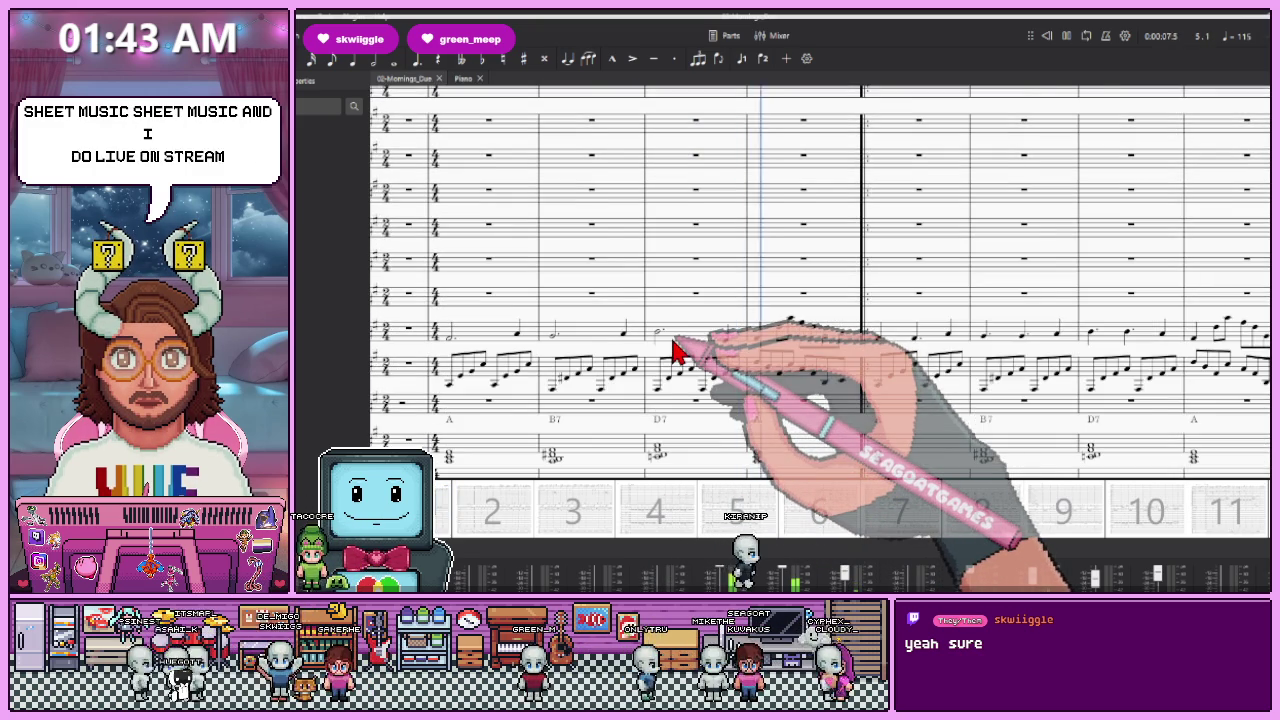
{"action": "scroll", "coordinate": [700, 360], "scroll_direction": "up", "scroll_amount": 1}
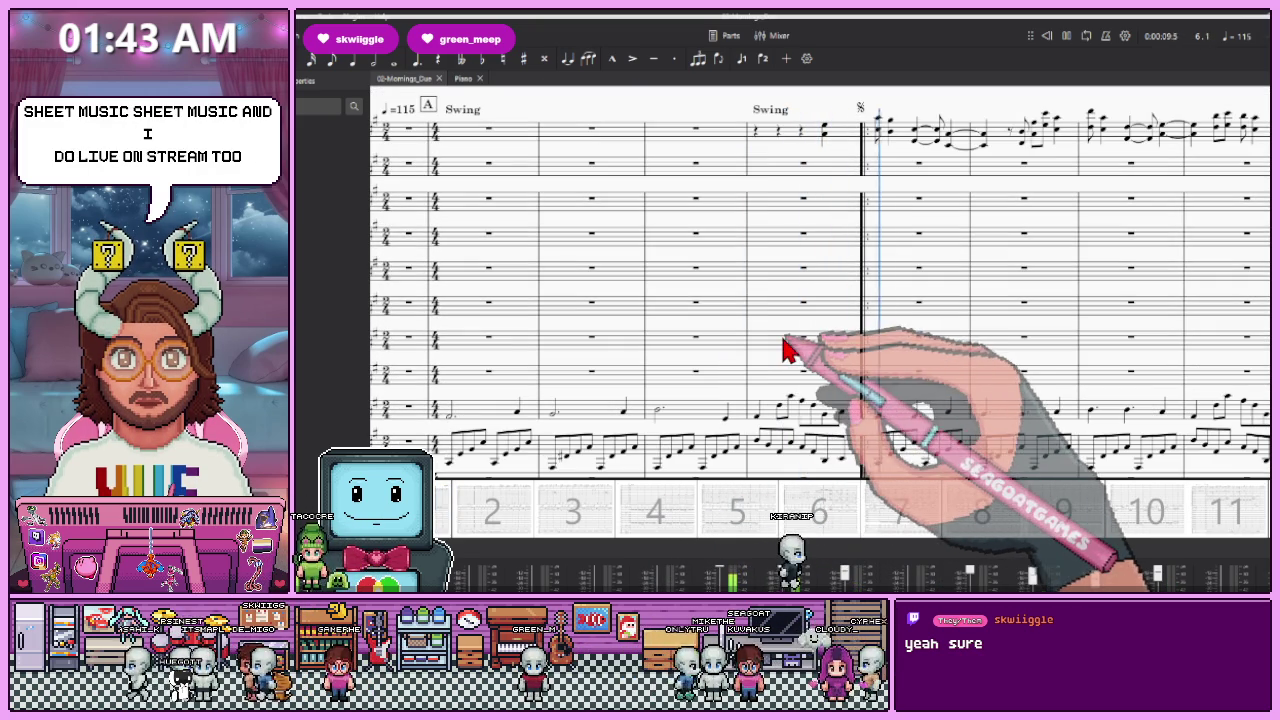
{"action": "scroll", "coordinate": [465, 515], "scroll_direction": "up", "scroll_amount": 2}
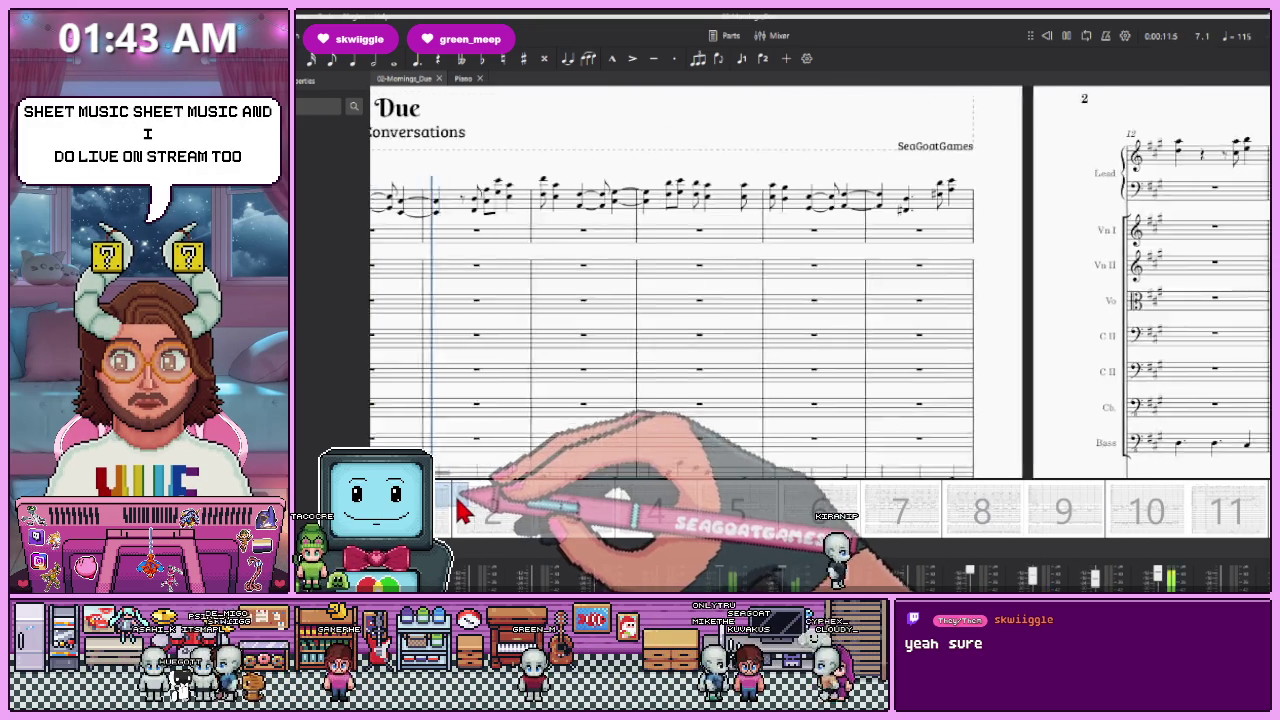
{"action": "scroll", "coordinate": [586, 309], "scroll_direction": "down", "scroll_amount": 2}
{"action": "scroll", "coordinate": [676, 340], "scroll_direction": "down", "scroll_amount": 1}
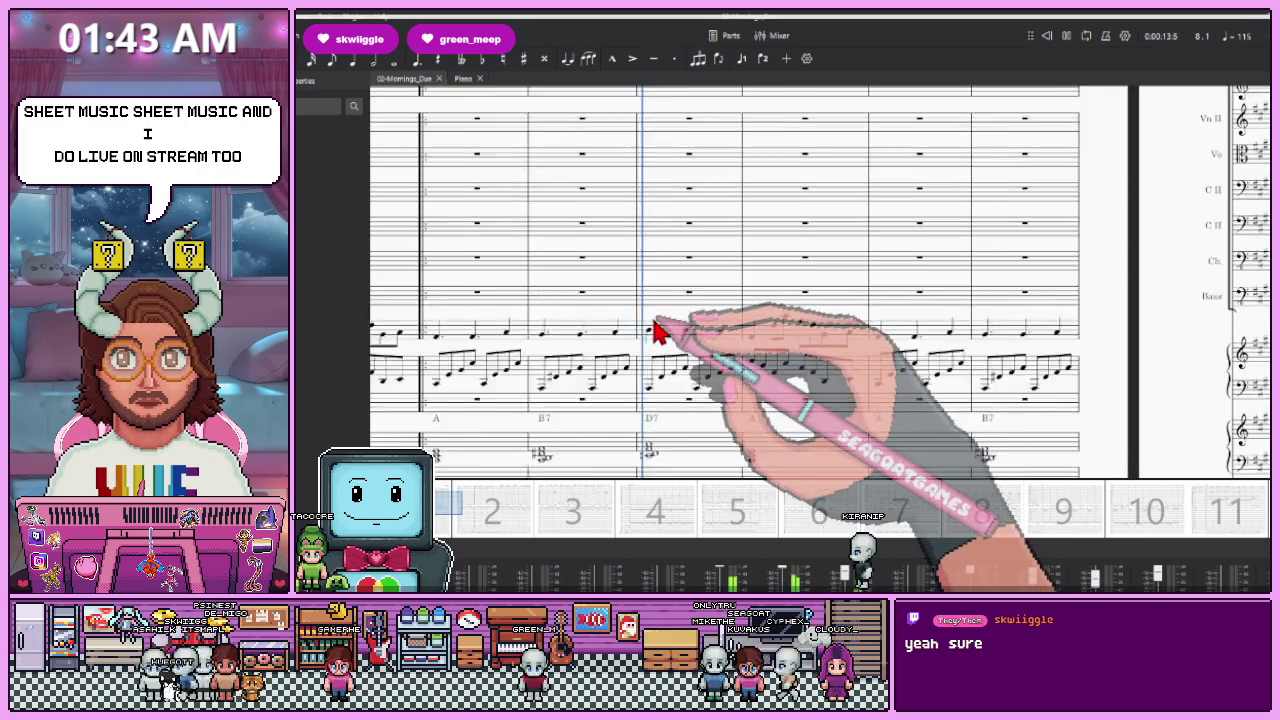
{"action": "scroll", "coordinate": [660, 333], "scroll_direction": "up", "scroll_amount": 2}
{"action": "scroll", "coordinate": [600, 332], "scroll_direction": "down", "scroll_amount": 2}
{"action": "scroll", "coordinate": [520, 325], "scroll_direction": "down", "scroll_amount": 2}
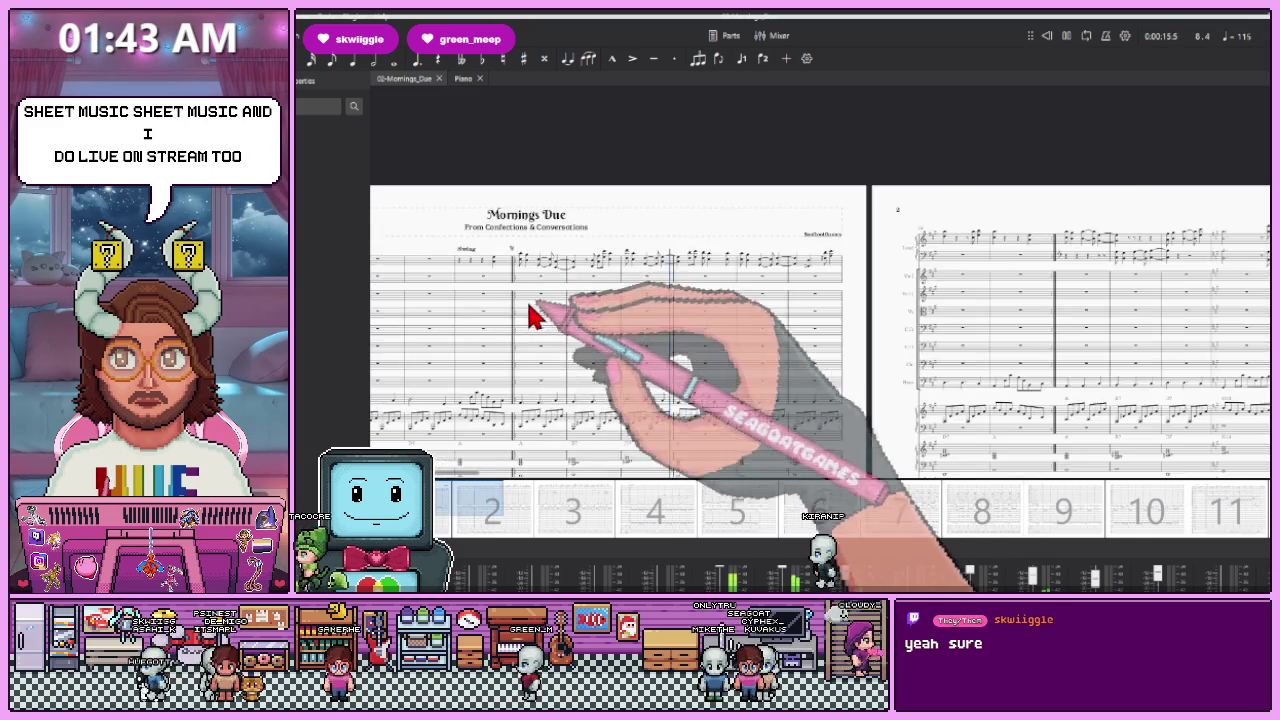
{"action": "scroll", "coordinate": [480, 318], "scroll_direction": "up", "scroll_amount": 1}
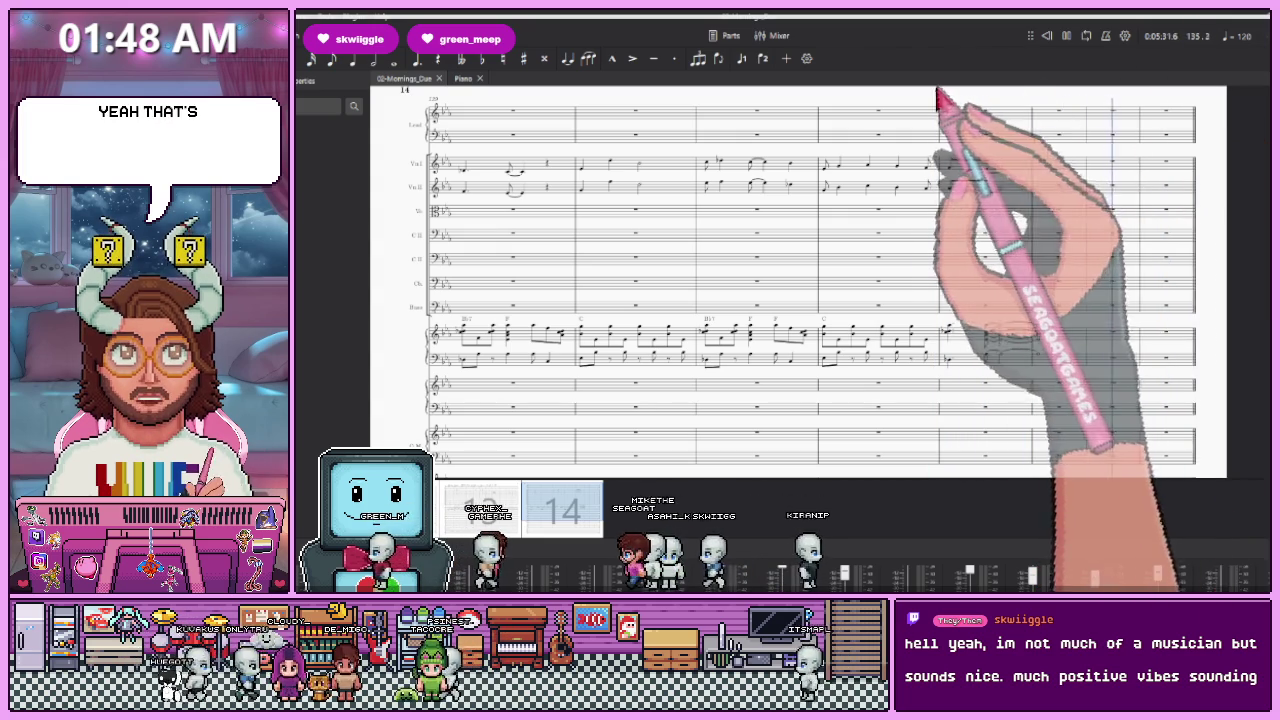
Pause playback of Mornings Due at measure 136
{"action": "left_click", "coordinate": [1066, 36]}
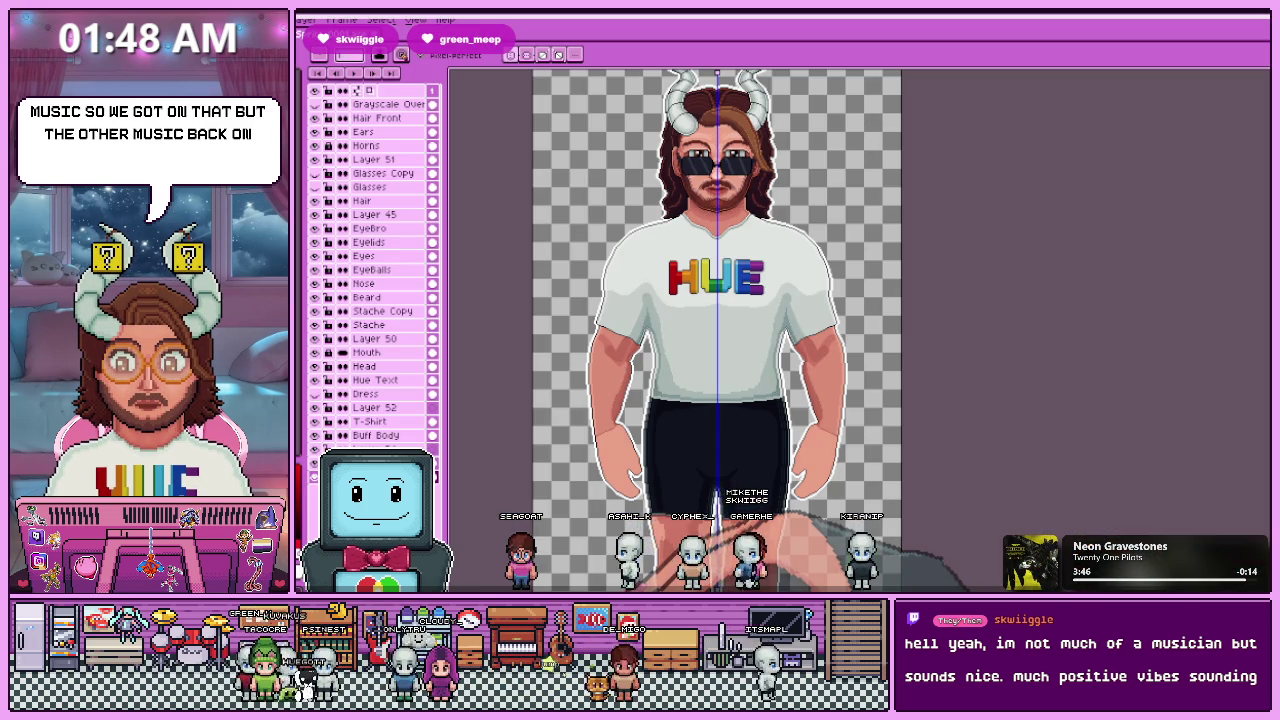
Select the Buff Body layer, then hide the Glasses, Horns and front hair layers
{"action": "scroll", "coordinate": [716, 330], "scroll_direction": "up", "scroll_amount": 3}
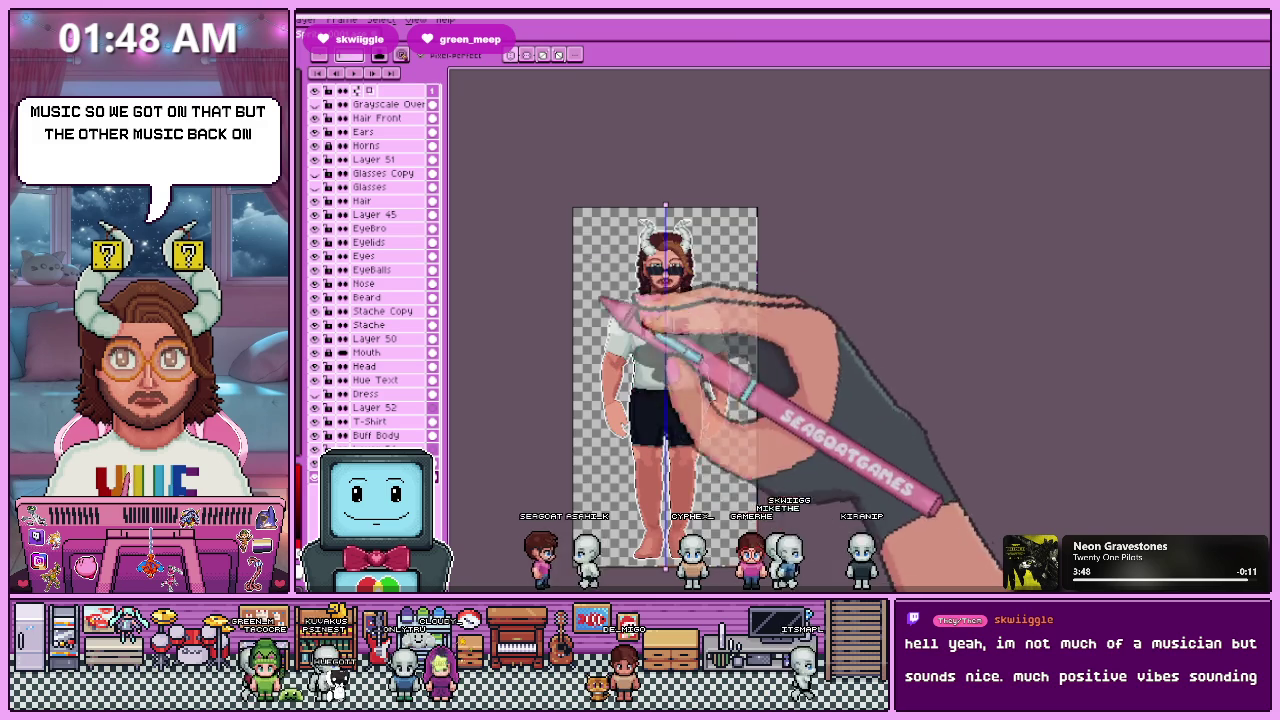
{"action": "left_click", "coordinate": [375, 435]}
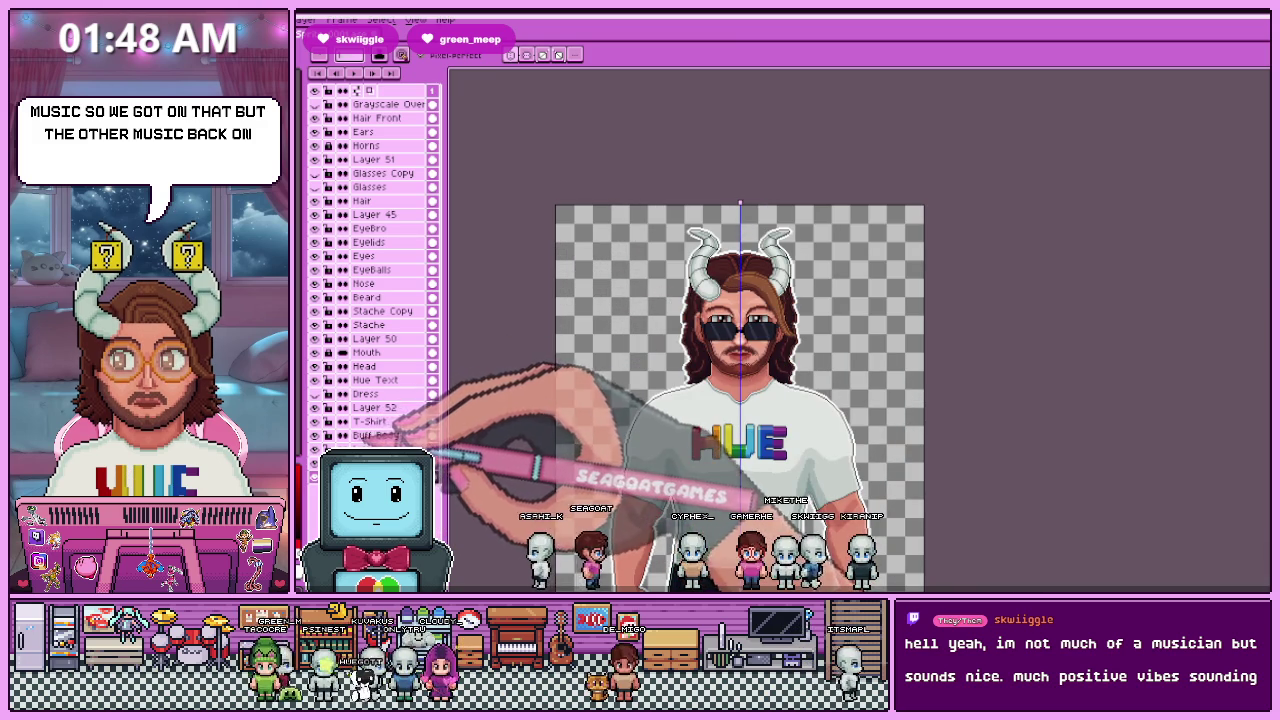
{"action": "scroll", "coordinate": [690, 350], "scroll_direction": "up", "scroll_amount": 2}
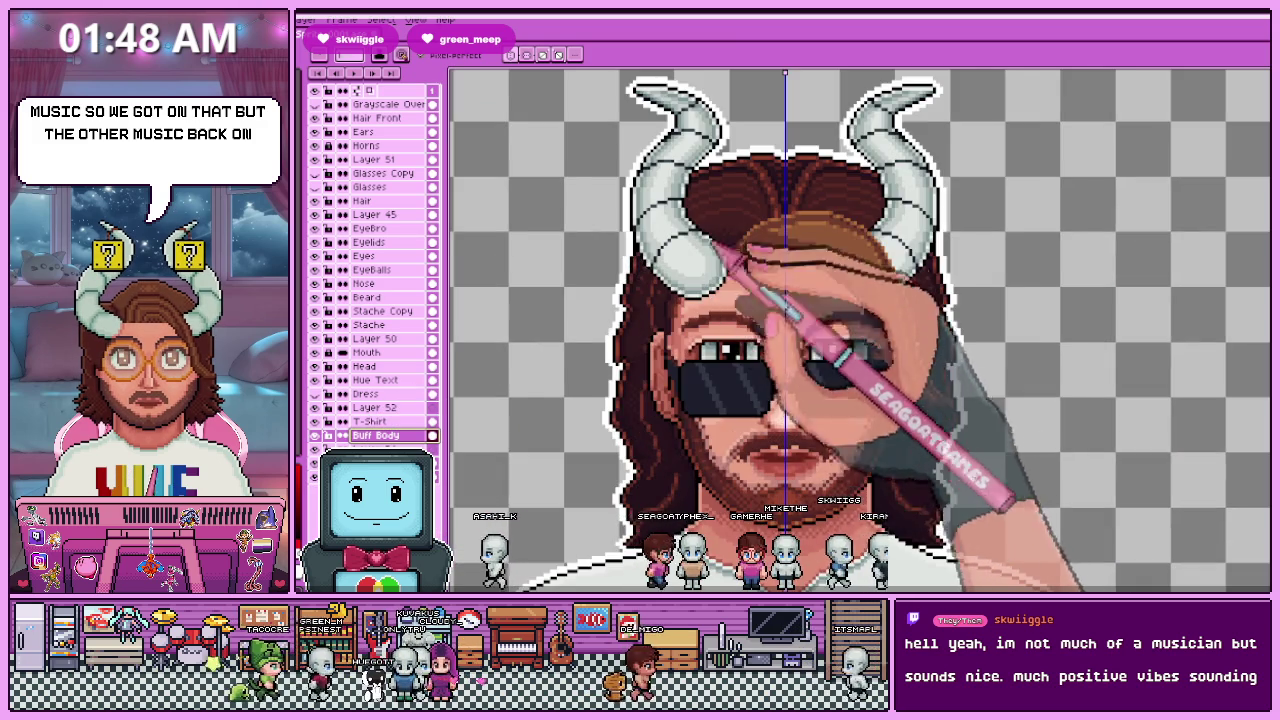
{"action": "scroll", "coordinate": [690, 350], "scroll_direction": "down", "scroll_amount": 1}
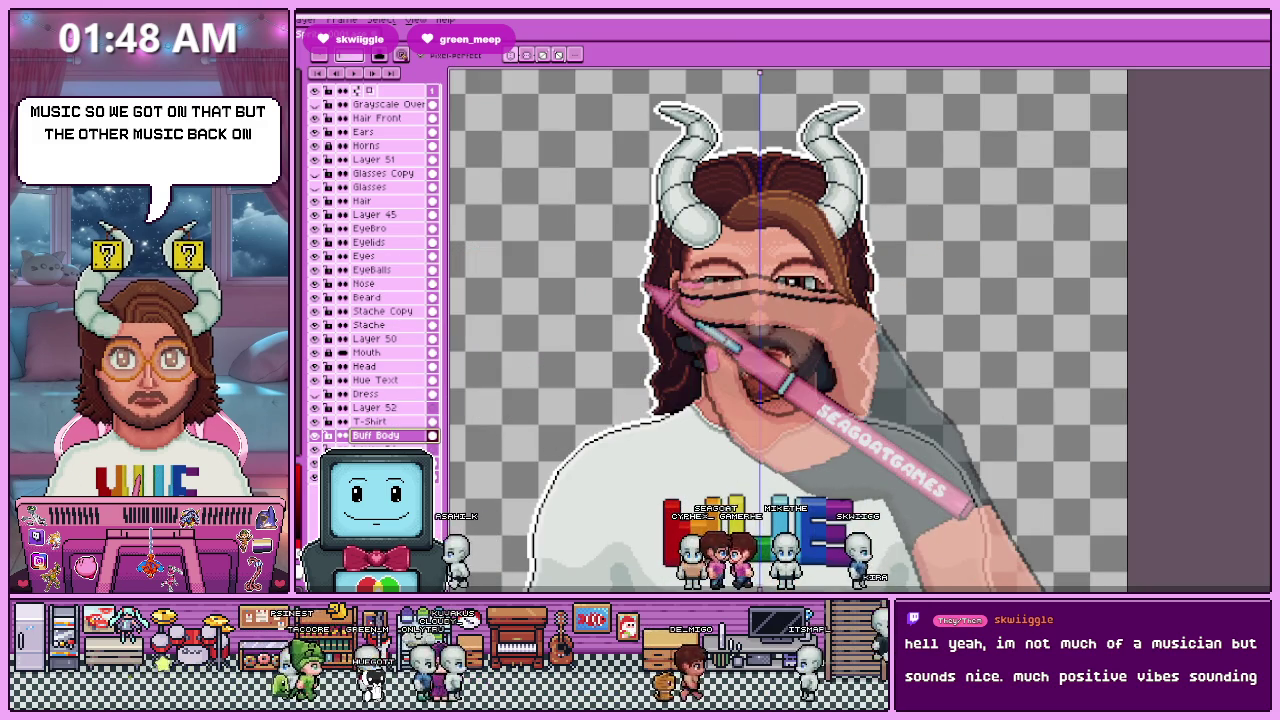
{"action": "left_click", "coordinate": [315, 187]}
{"action": "left_click", "coordinate": [315, 145]}
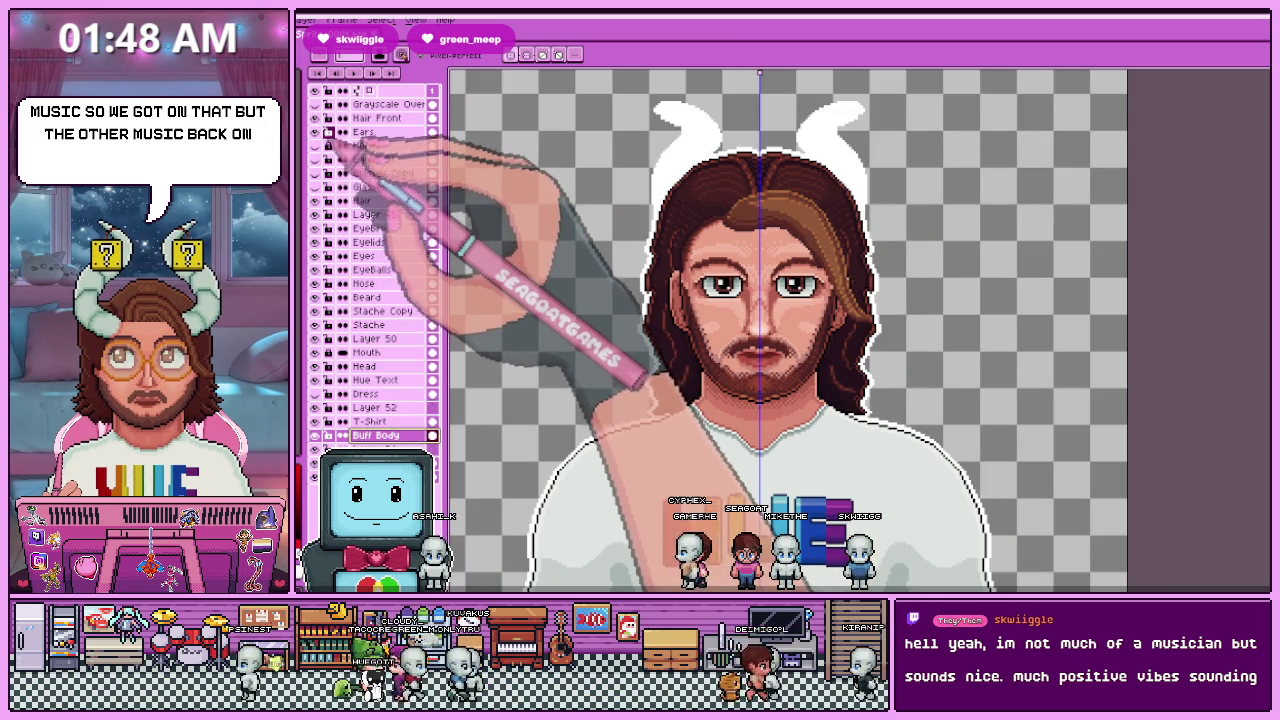
{"action": "left_click", "coordinate": [315, 118]}
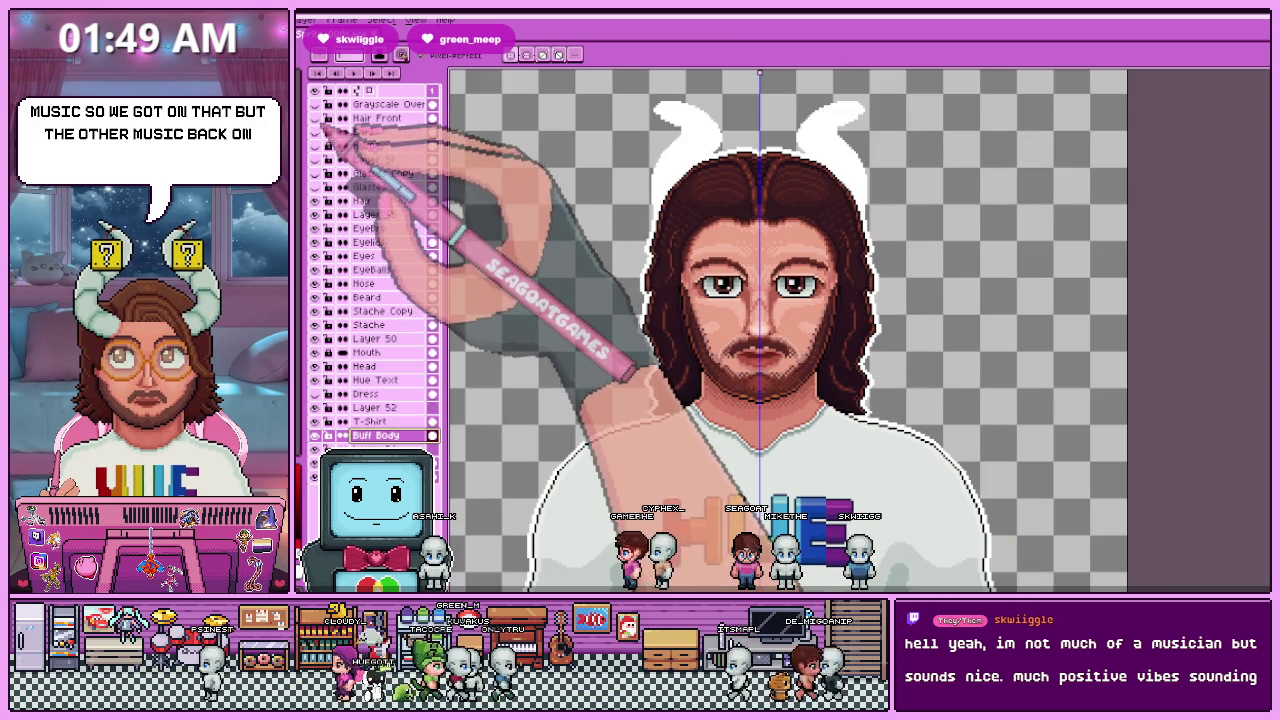
Hide the hair and body layers, and briefly preview the eyebrows on their own
{"action": "scroll", "coordinate": [760, 330], "scroll_direction": "down", "scroll_amount": 2}
{"action": "scroll", "coordinate": [760, 330], "scroll_direction": "up", "scroll_amount": 2}
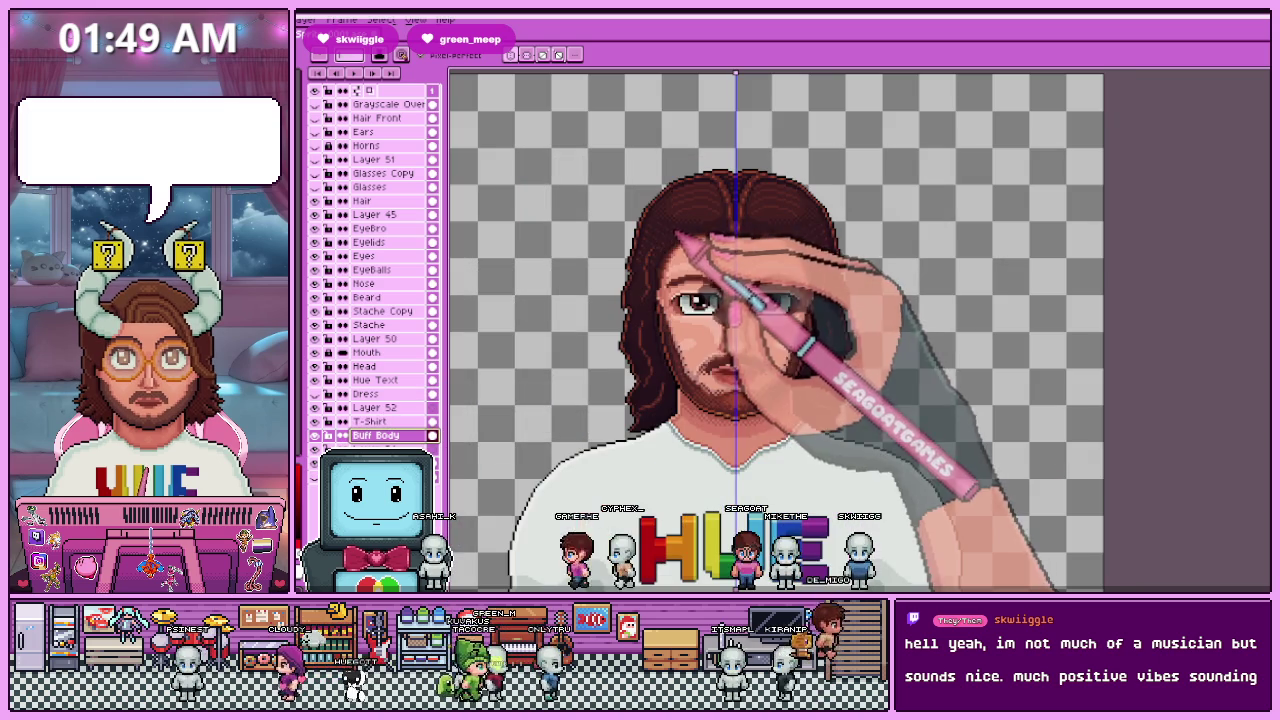
{"action": "left_click", "coordinate": [315, 201]}
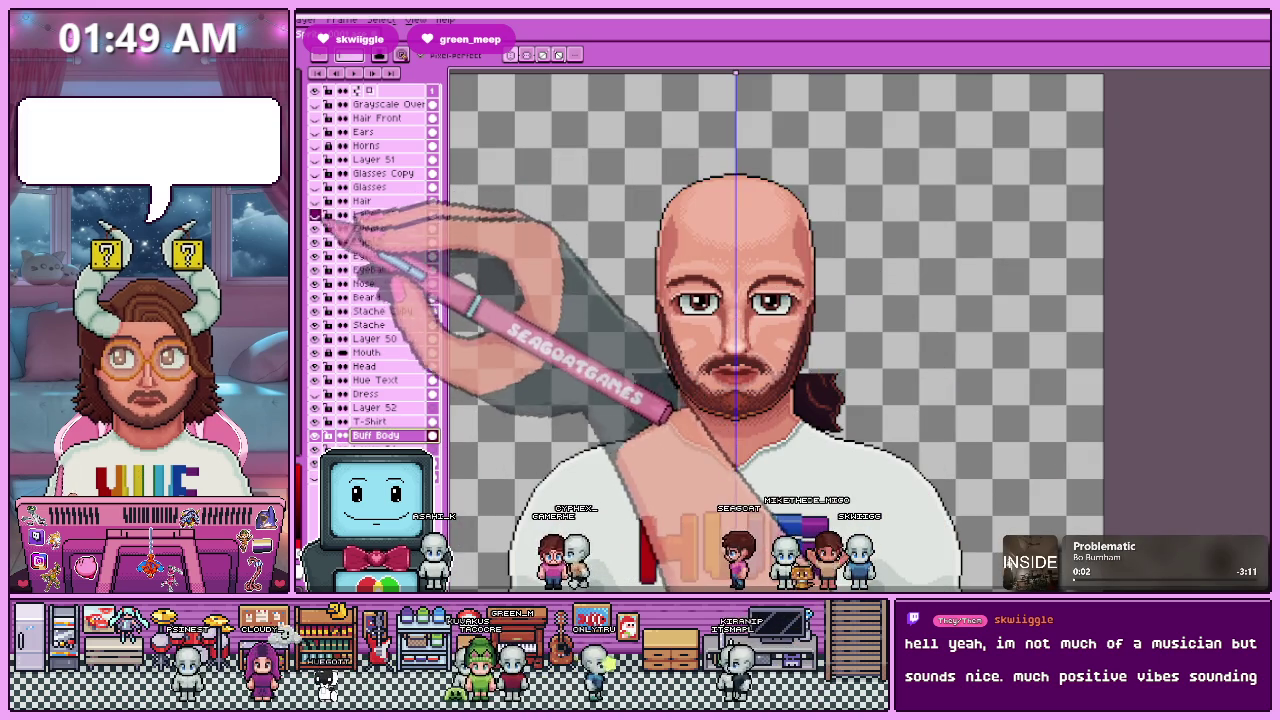
{"action": "left_click", "coordinate": [315, 435]}
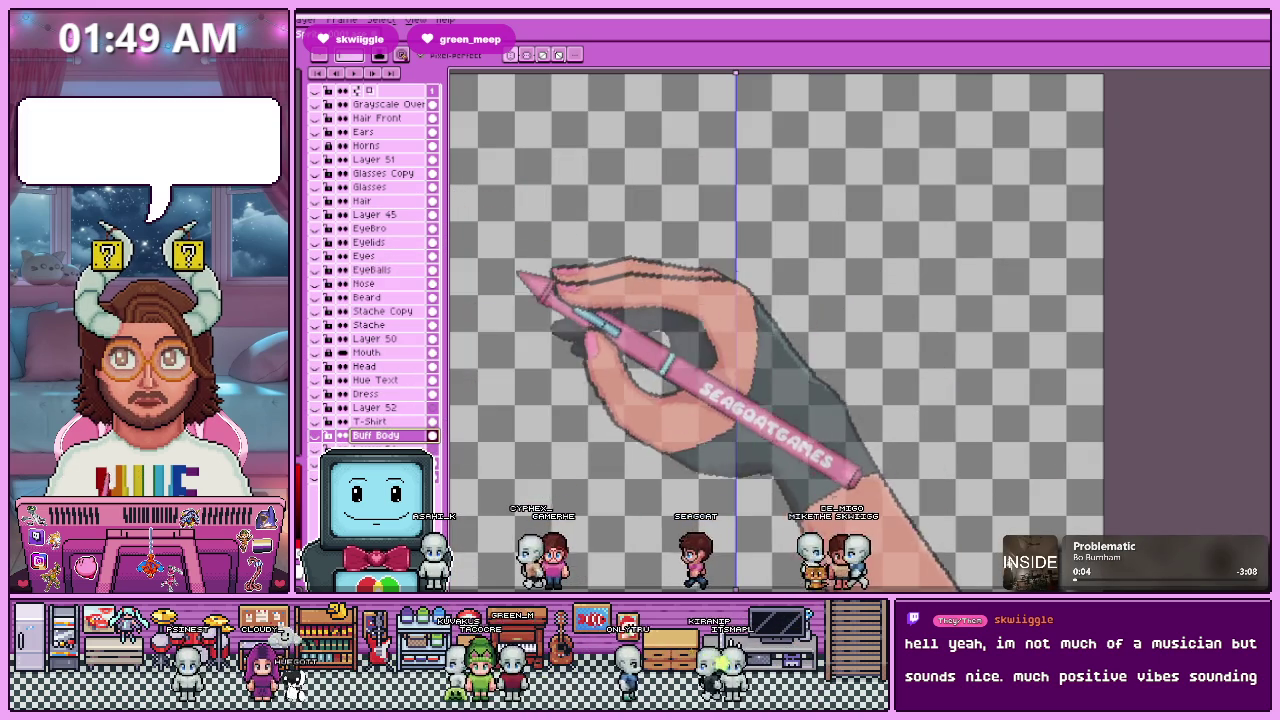
{"action": "left_click", "coordinate": [316, 228]}
{"action": "left_click", "coordinate": [316, 228]}
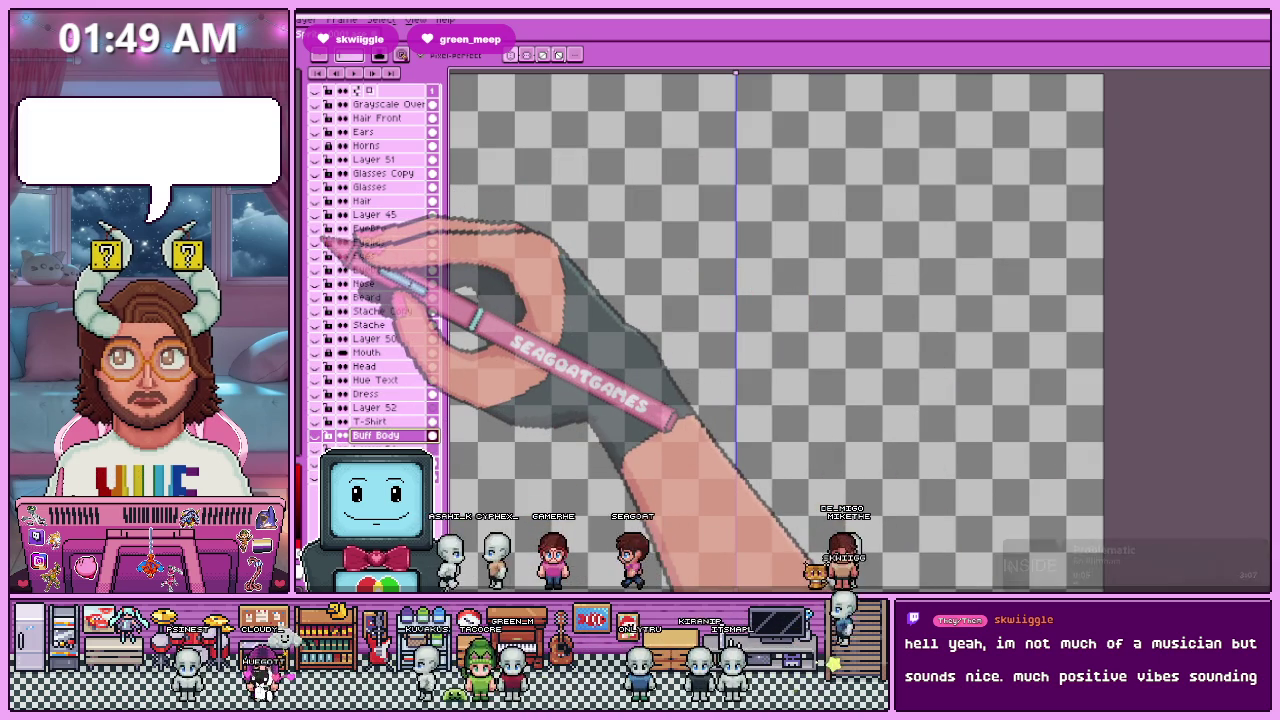
Re-enable the front hair, ears, horns, hair and glasses layers, spot-checking face skin and shirt
{"action": "left_click", "coordinate": [315, 118]}
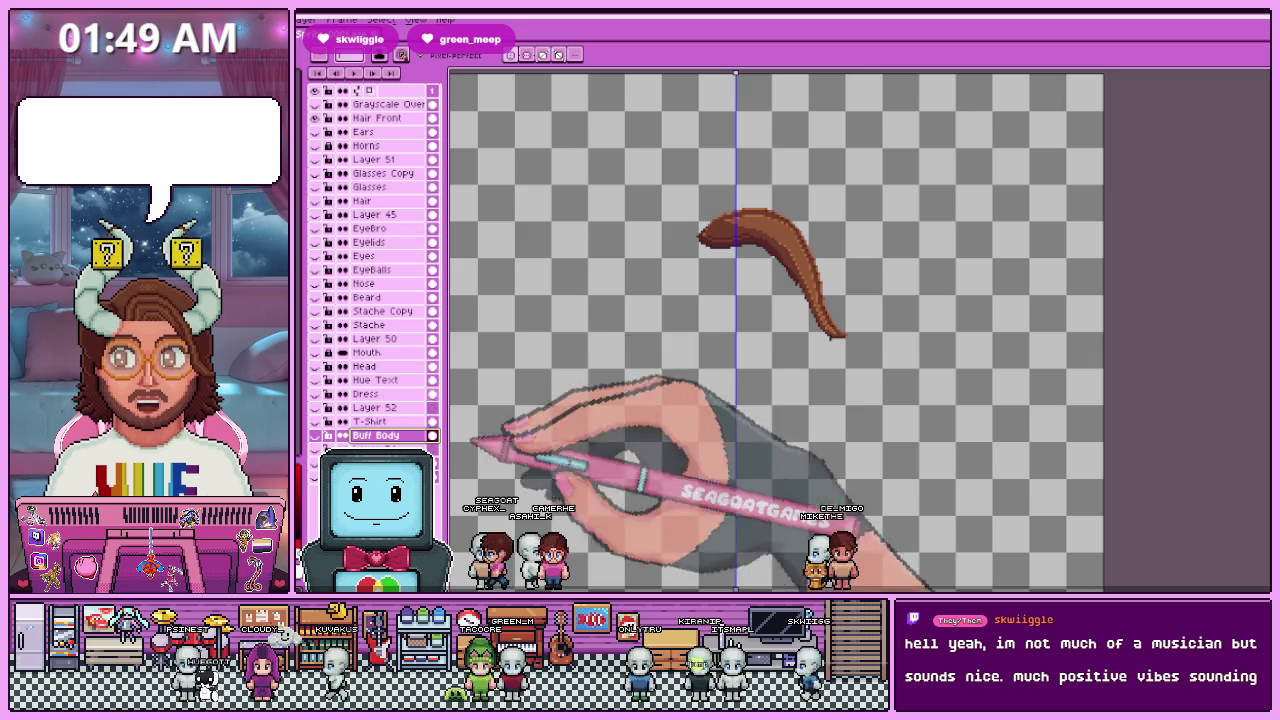
{"action": "left_click_drag", "start_coordinate": [315, 131], "coordinate": [316, 435]}
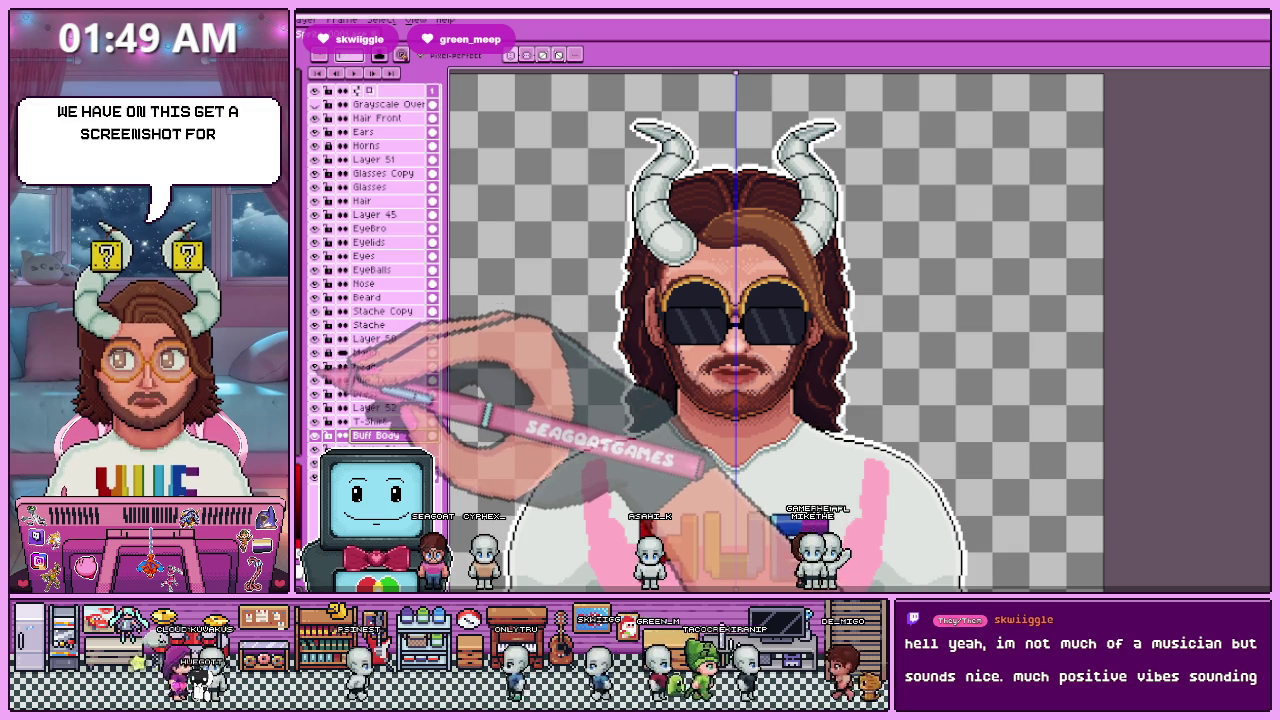
{"action": "left_click", "coordinate": [316, 366]}
{"action": "left_click", "coordinate": [316, 366]}
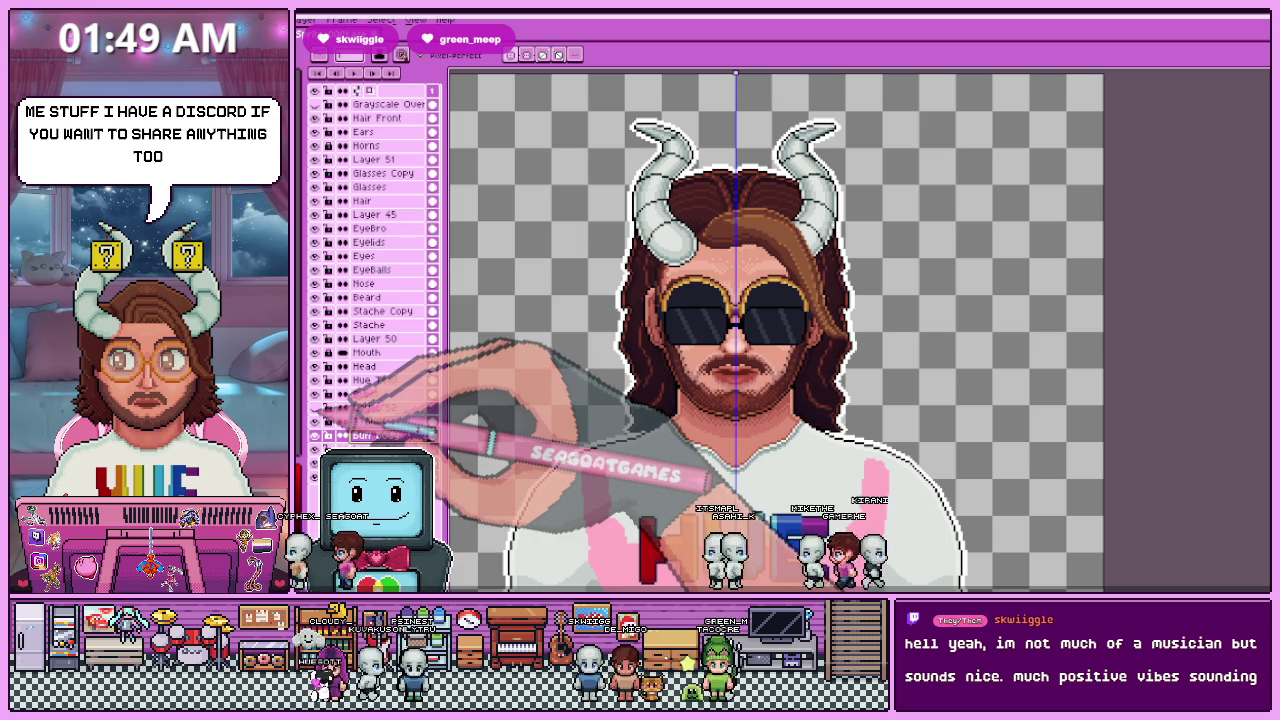
{"action": "left_click", "coordinate": [316, 394]}
{"action": "left_click", "coordinate": [316, 394]}
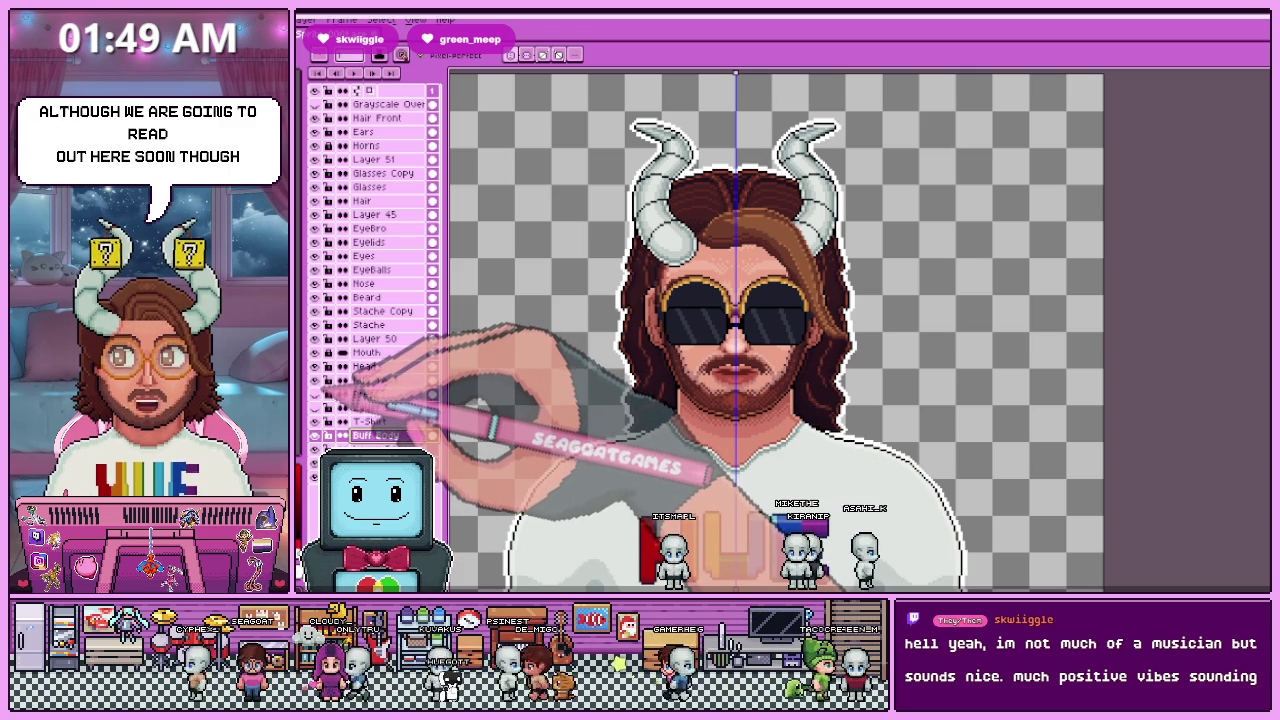
{"action": "scroll", "coordinate": [712, 330], "scroll_direction": "down", "scroll_amount": 3}
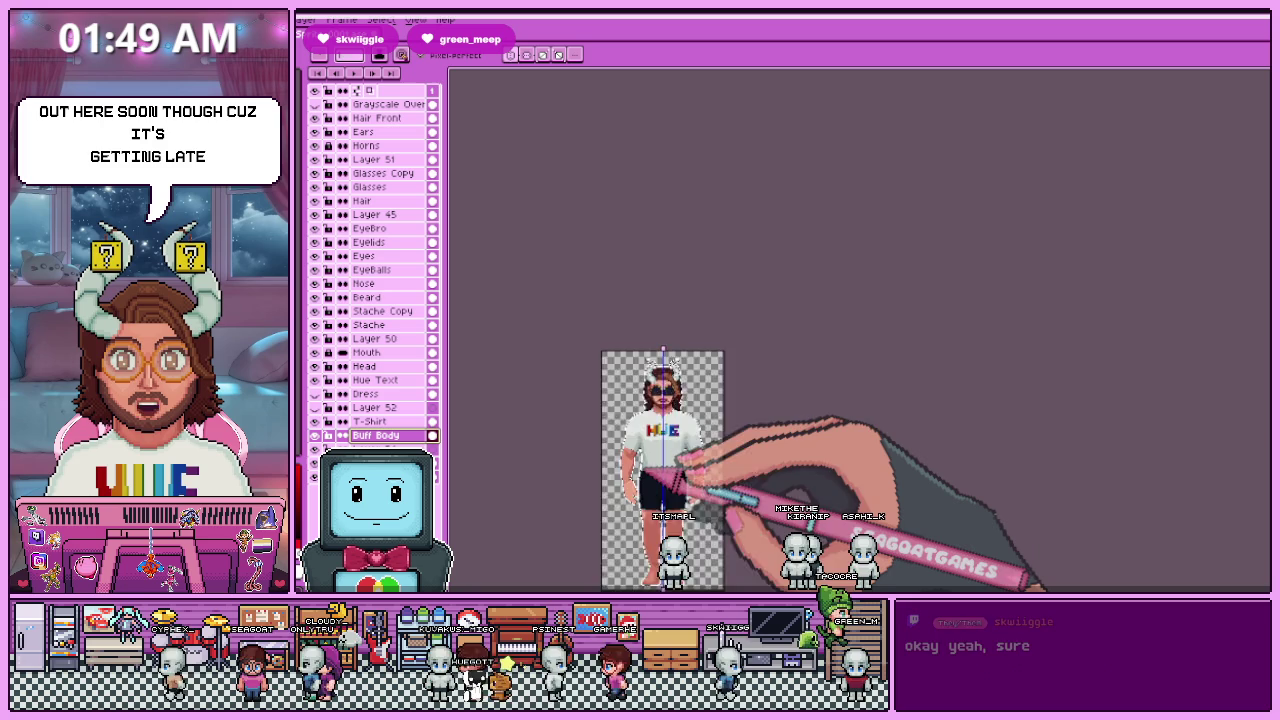
Zoom out to the full figure and export it as Da goat2.png at 1000% scale
{"action": "scroll", "coordinate": [712, 330], "scroll_direction": "up", "scroll_amount": 1}
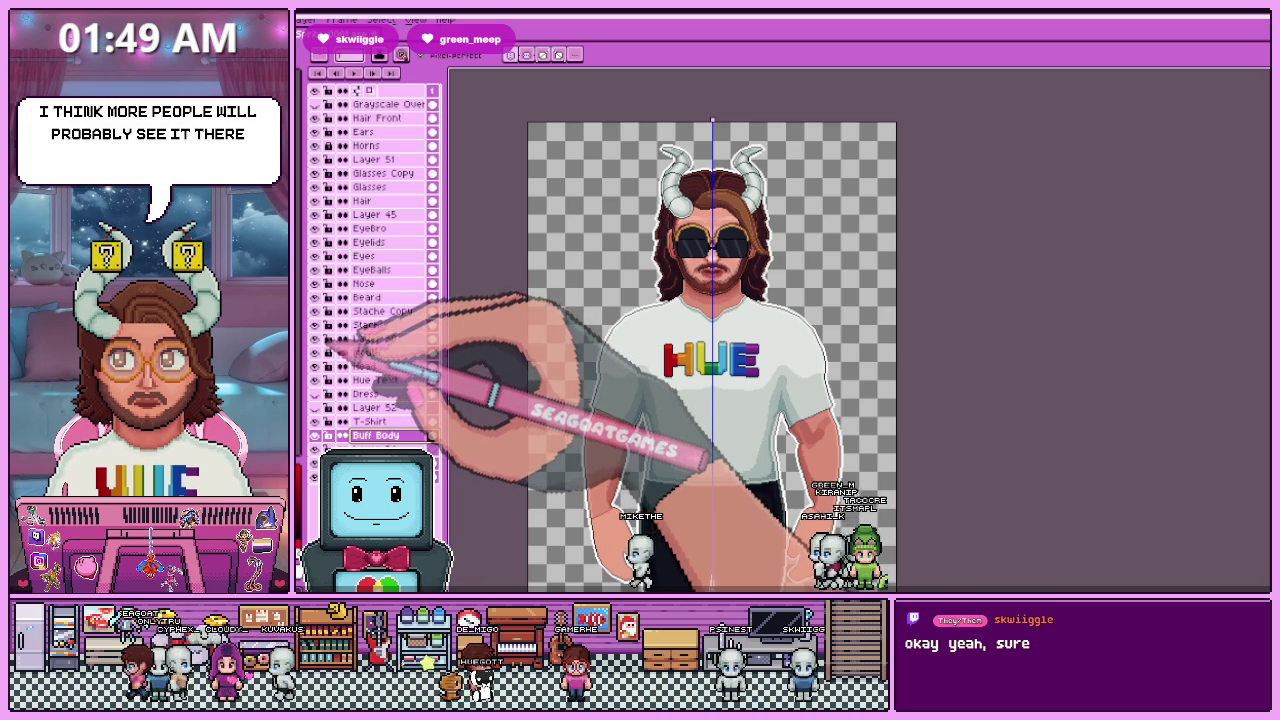
{"action": "scroll", "coordinate": [804, 358], "scroll_direction": "down", "scroll_amount": 1}
{"action": "scroll", "coordinate": [784, 330], "scroll_direction": "up", "scroll_amount": 1}
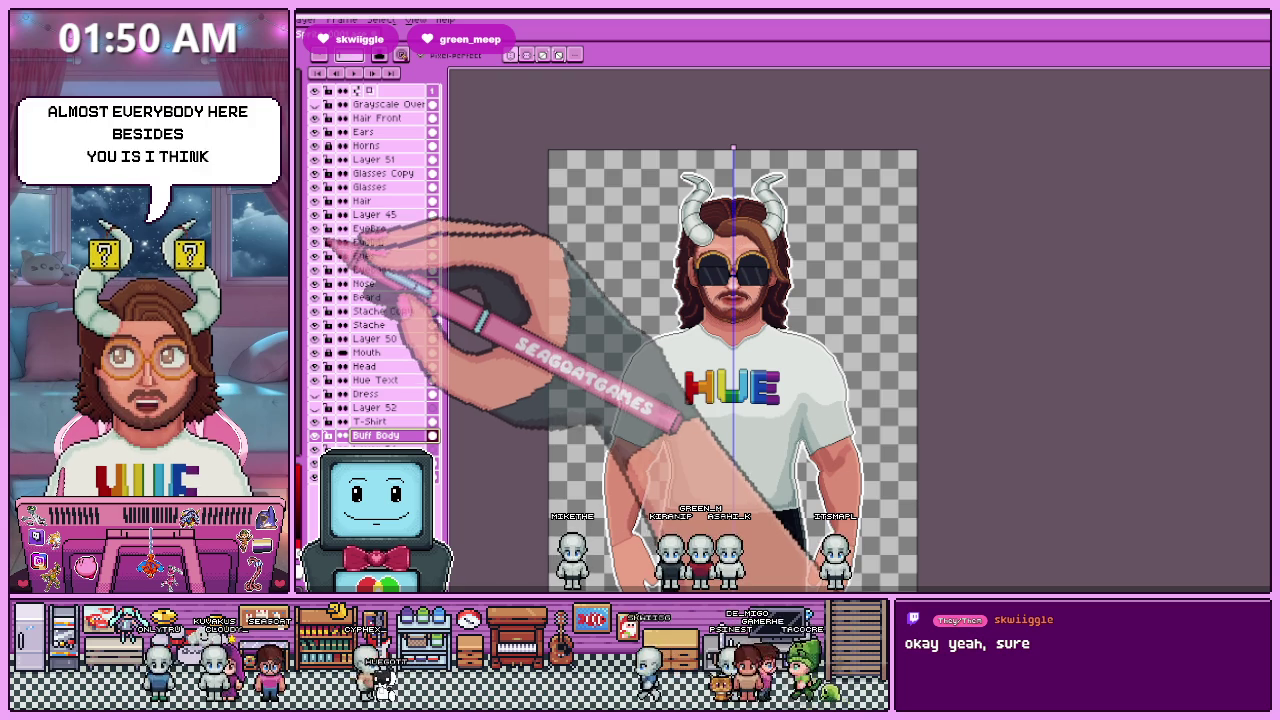
{"action": "scroll", "coordinate": [797, 330], "scroll_direction": "down", "scroll_amount": 1}
{"action": "scroll", "coordinate": [797, 330], "scroll_direction": "up", "scroll_amount": 3}
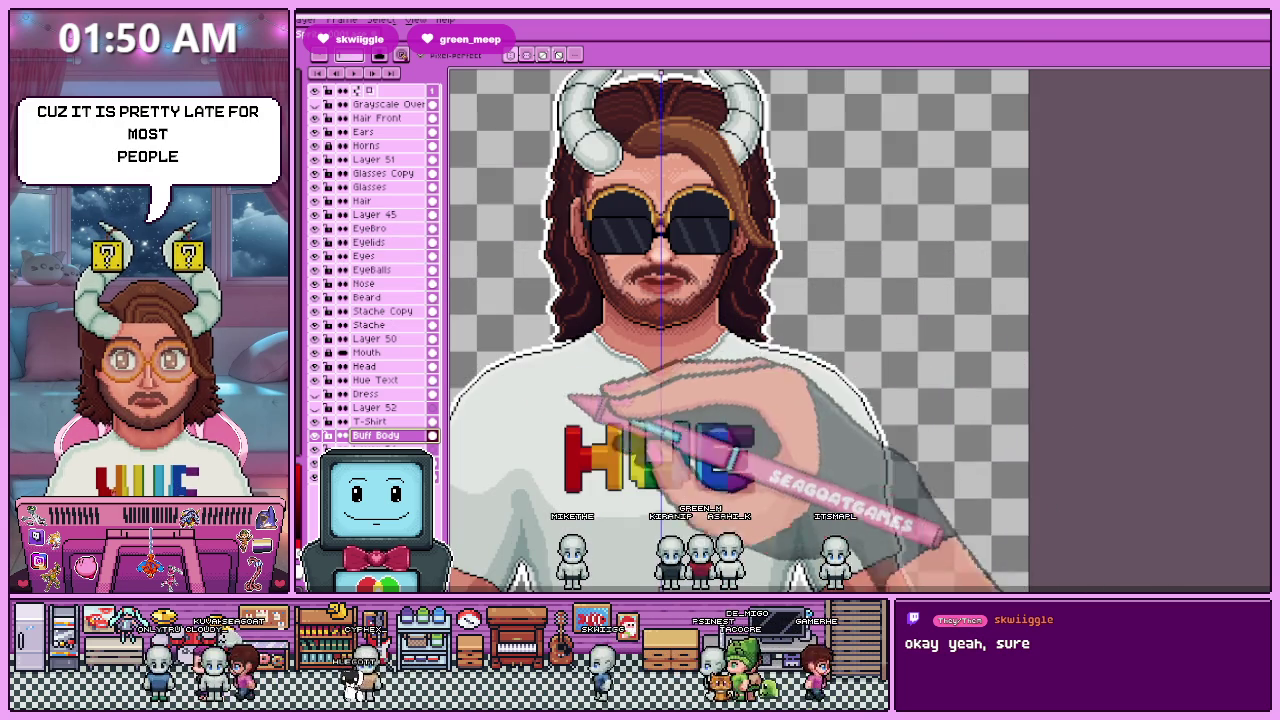
{"action": "scroll", "coordinate": [709, 365], "scroll_direction": "down", "scroll_amount": 3}
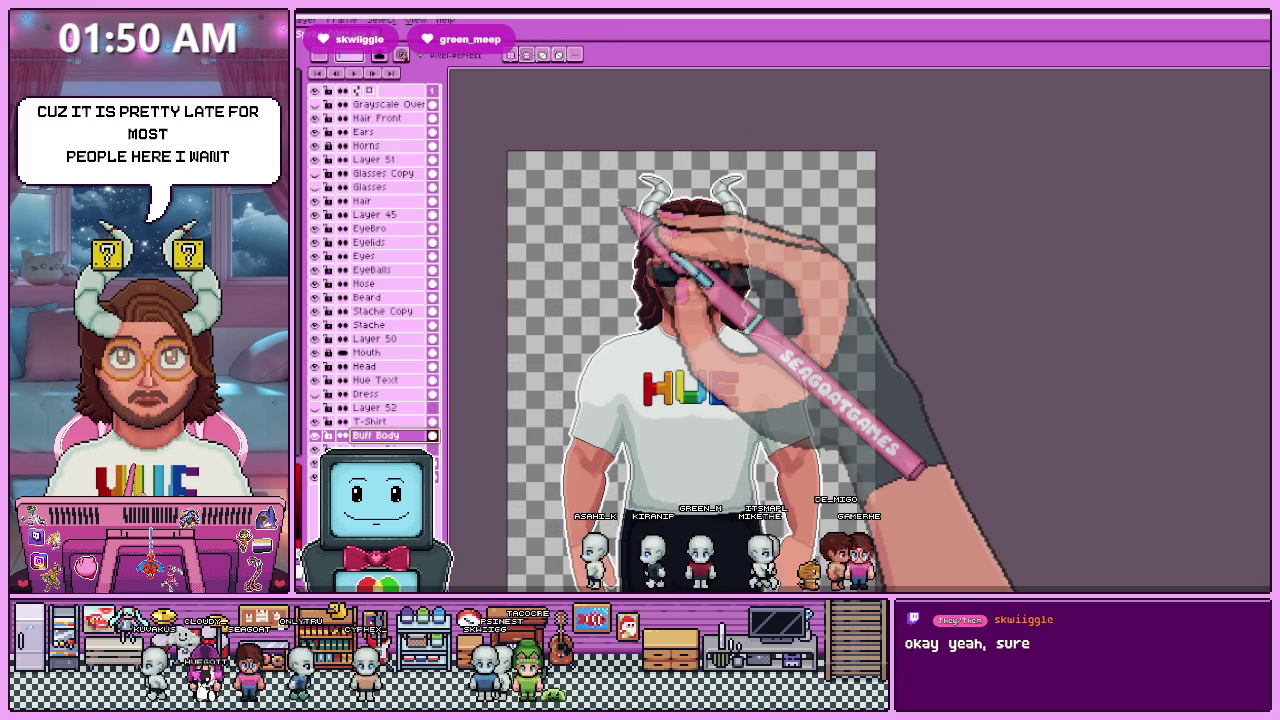
{"action": "key", "text": "ctrl+alt+shift+s"}
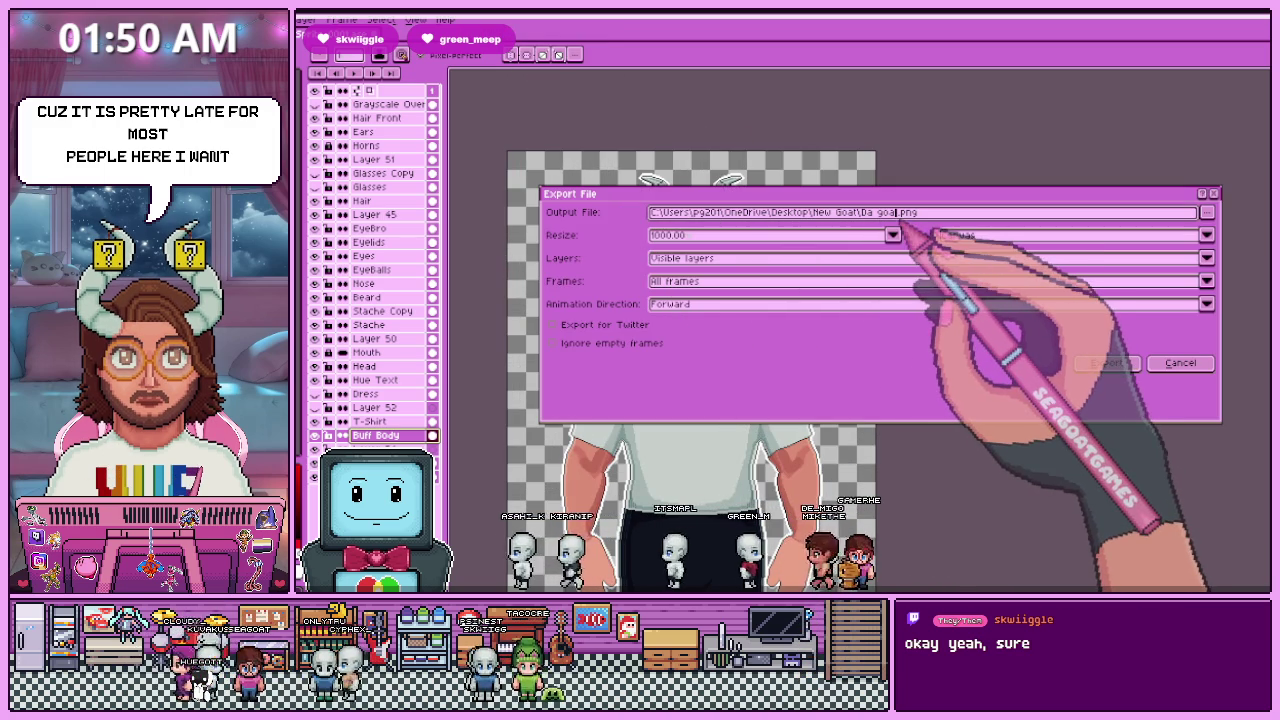
{"action": "left_click", "coordinate": [1100, 363]}
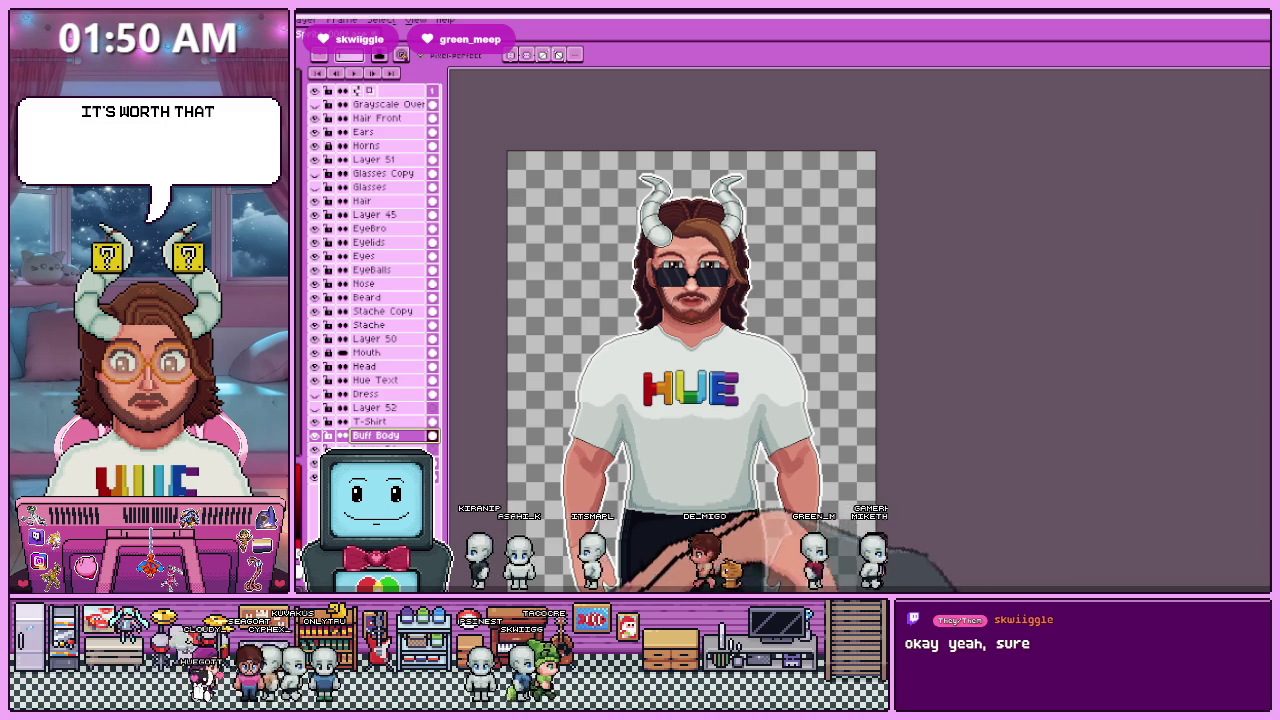